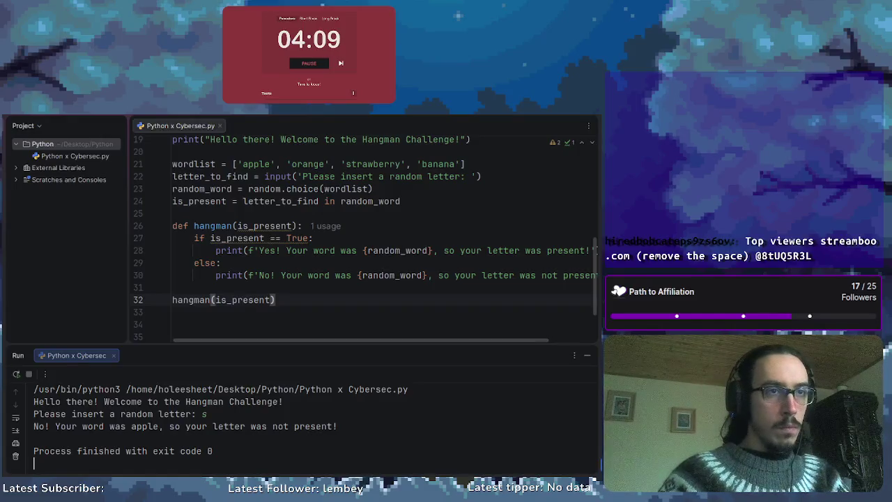
# Re-run the Hangman script three times, guessing s, until it reports s is in strawberry.
pyautogui.hotkey('shift', 'F10')
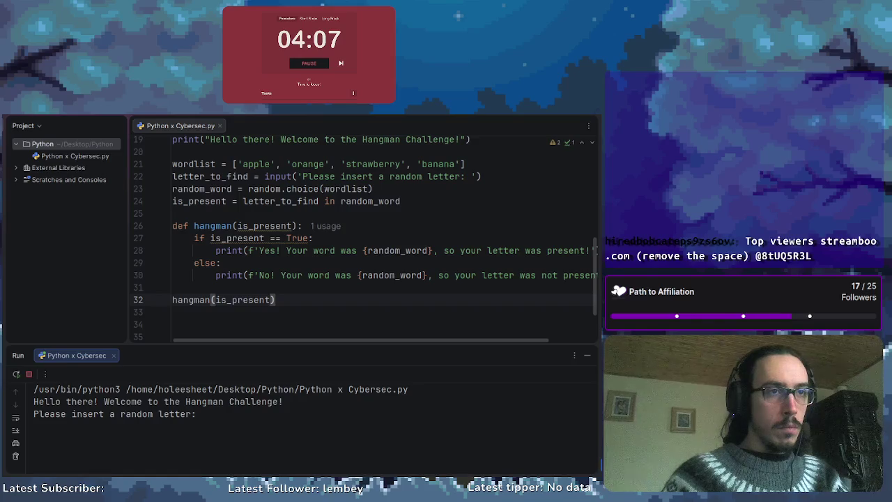
pyautogui.write('s')
pyautogui.press('Return')
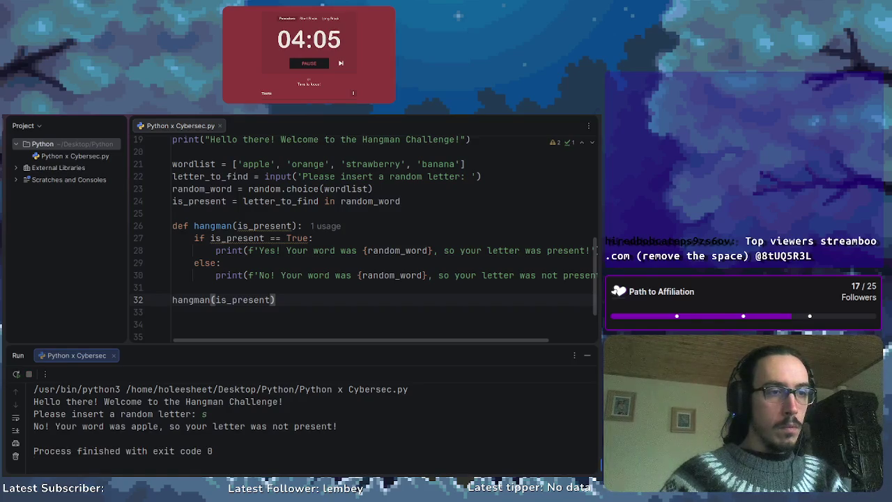
pyautogui.hotkey('shift', 'F10')
pyautogui.write('s')
pyautogui.press('Return')
pyautogui.hotkey('shift', 'F10')
pyautogui.write('s')
pyautogui.press('Return')
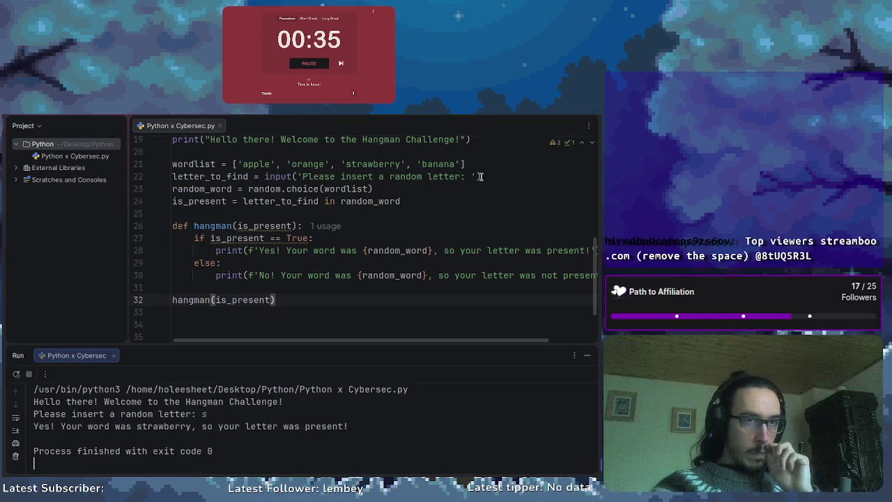
# Move the letter prompt statement from line 22 to just below the random_word line.
pyautogui.moveTo(479, 176); pyautogui.dragTo(174, 177)
pyautogui.hotkey('ctrl', 'c')
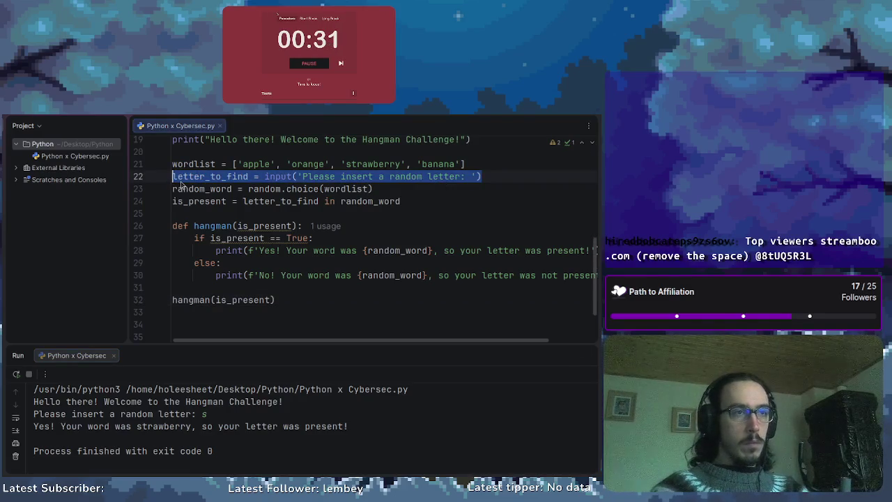
pyautogui.press('BackSpace')
pyautogui.press('BackSpace')
pyautogui.click(400, 188)
pyautogui.click(373, 176)
pyautogui.press('Return')
pyautogui.hotkey('ctrl', 'v')
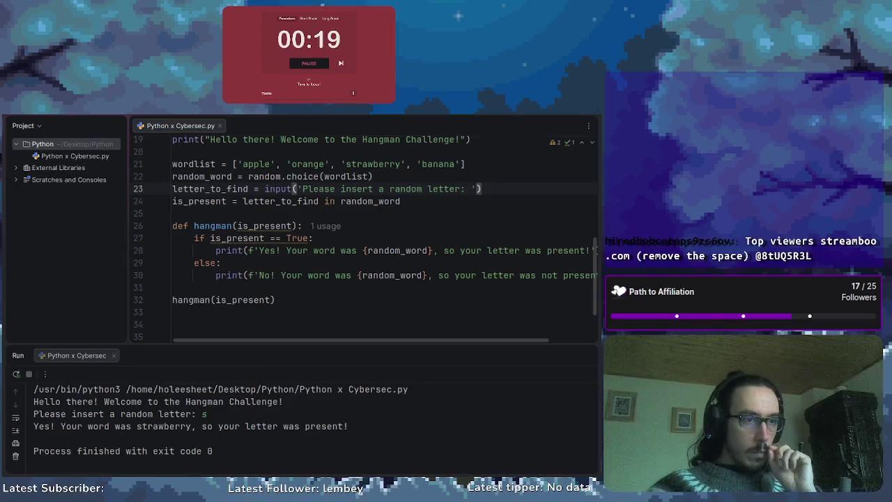
# Append .lower to the input call and highlight every use of is_present.
pyautogui.write('.lowe')
pyautogui.press('BackSpace')
pyautogui.press('BackSpace')
pyautogui.write('e')
pyautogui.press('BackSpace')
pyautogui.write('wer')
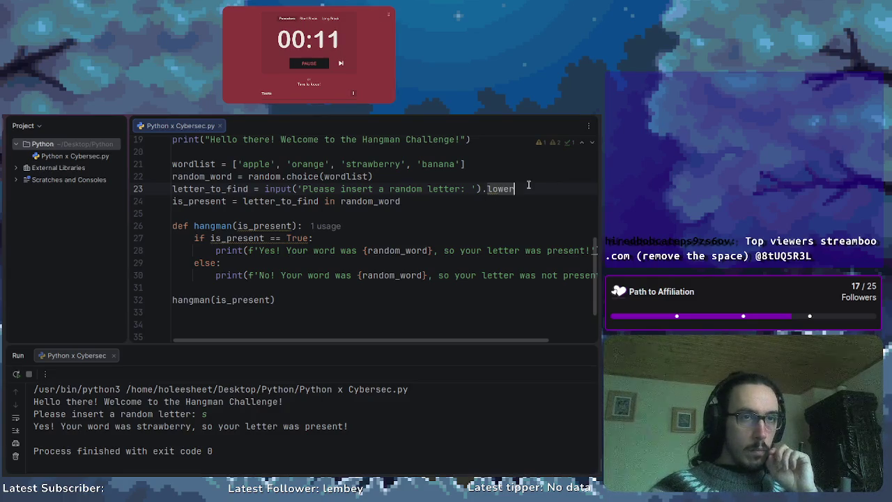
pyautogui.click(512, 209)
pyautogui.click(507, 202)
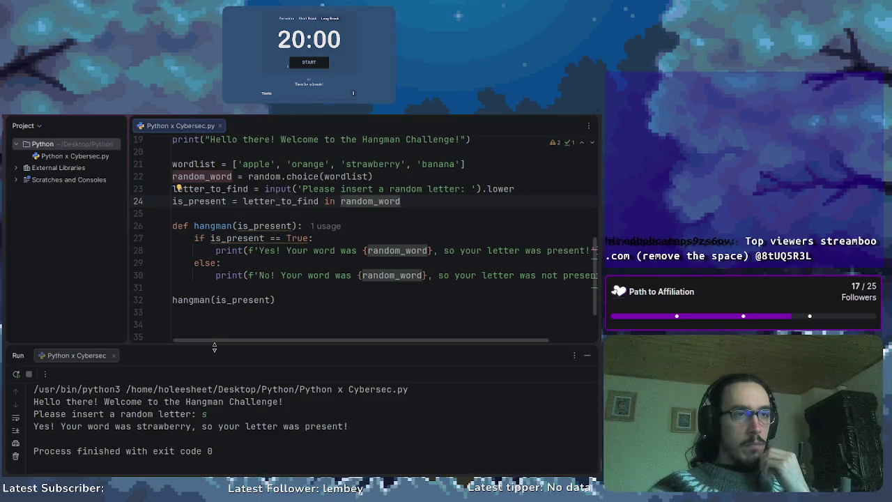
pyautogui.click(252, 226)
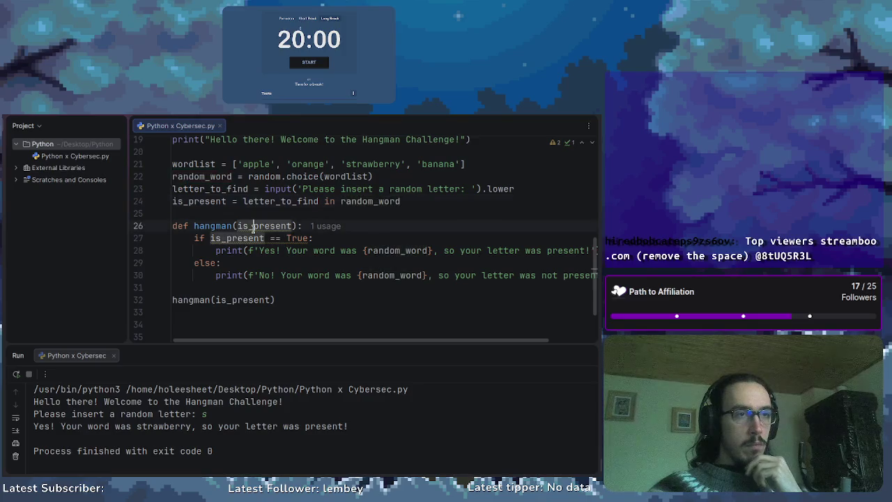
pyautogui.click(240, 238)
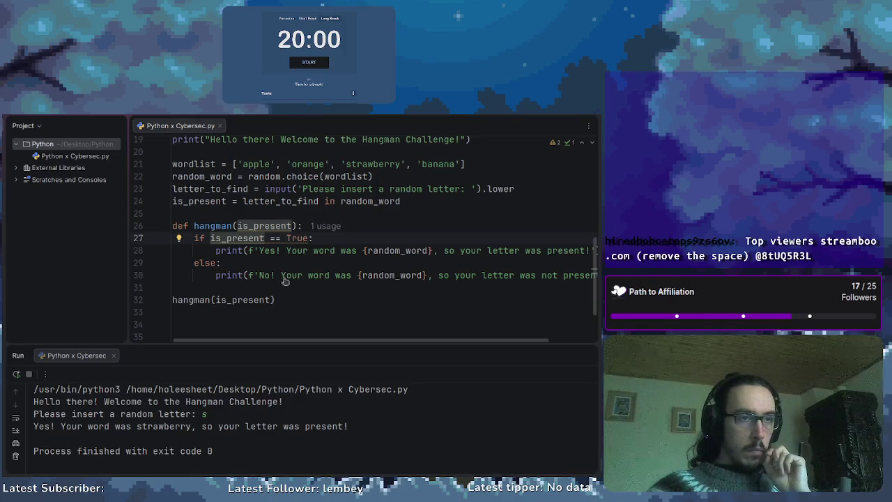
pyautogui.click(139, 263)
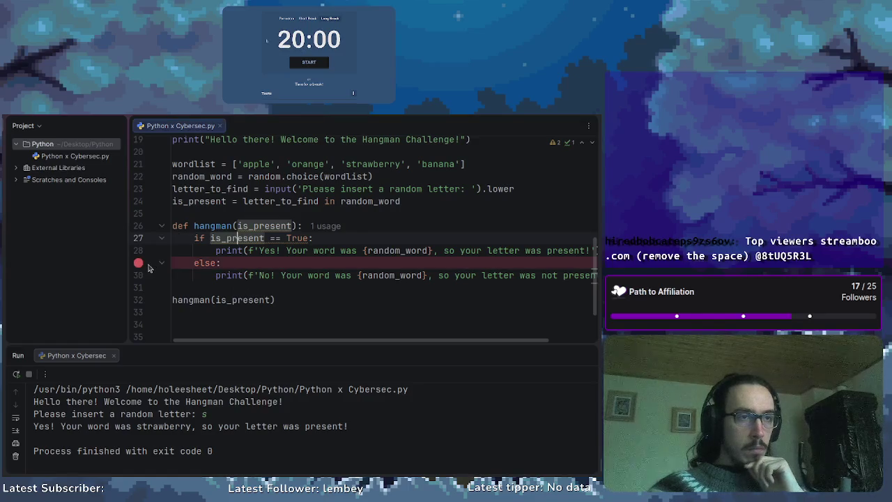
pyautogui.click(139, 263)
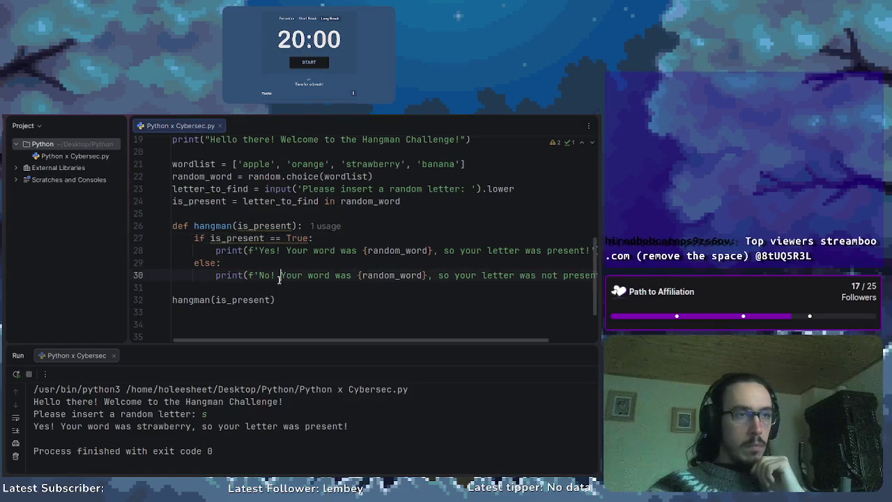
pyautogui.click(294, 300)
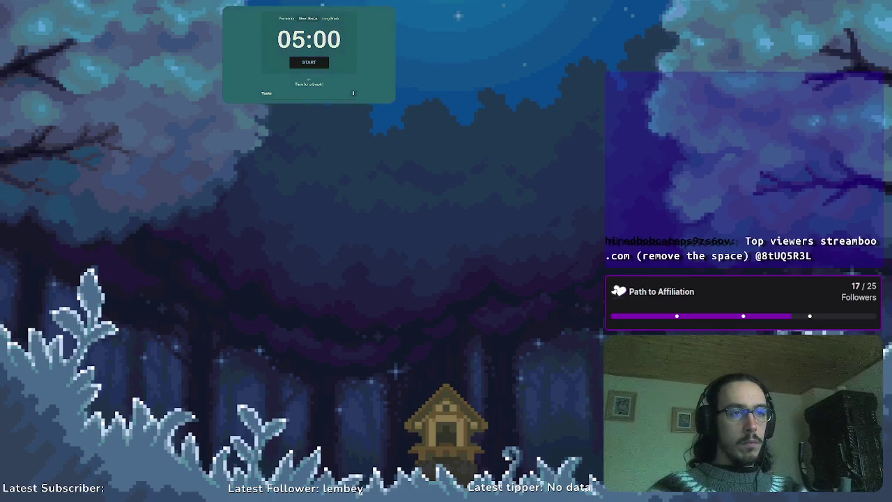
pyautogui.click(311, 65)
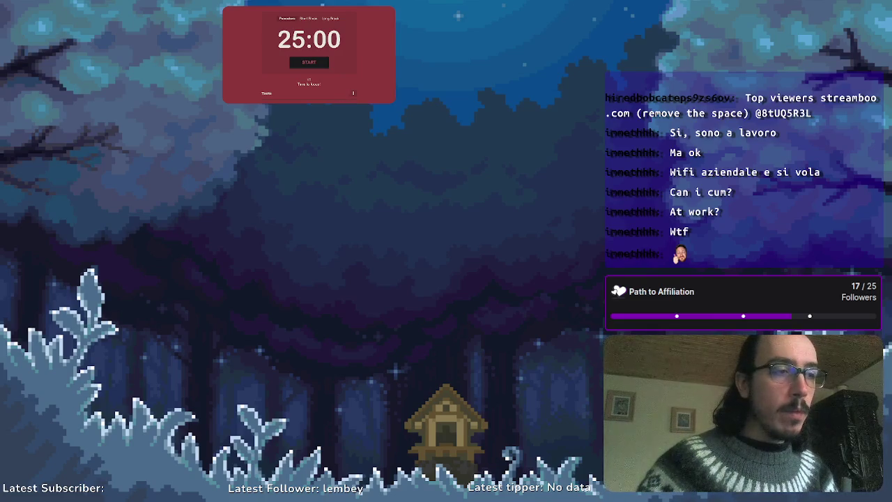
# Start the 25-minute Pomodoro focus timer.
pyautogui.click(294, 63)
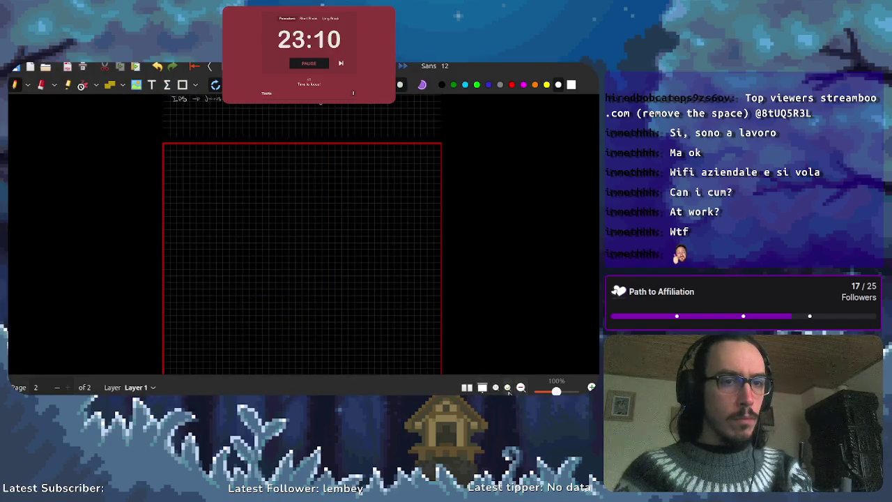
# Enlarge the grid page to fill the view and reposition the Xournal++ notes window.
pyautogui.click(508, 387)
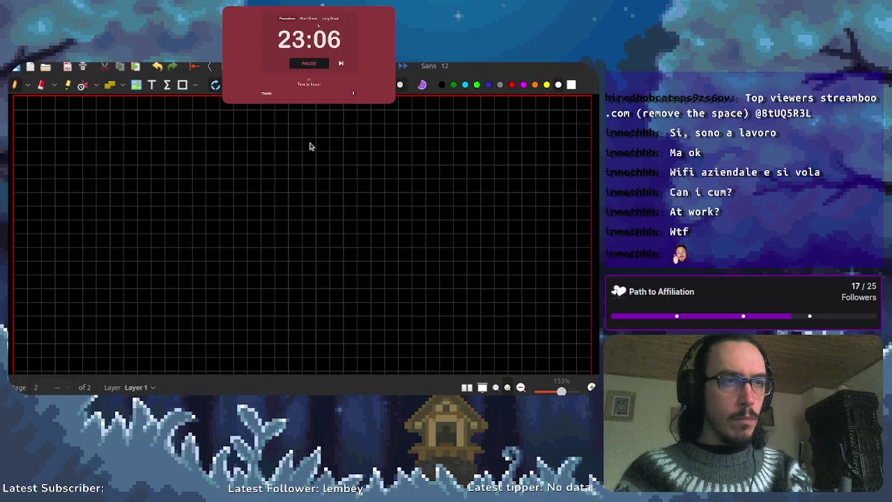
pyautogui.moveTo(309, 146)
pyautogui.mouseDown()
pyautogui.moveTo(315, 193)
pyautogui.moveTo(305, 253)
pyautogui.moveTo(305, 243)
pyautogui.mouseUp()
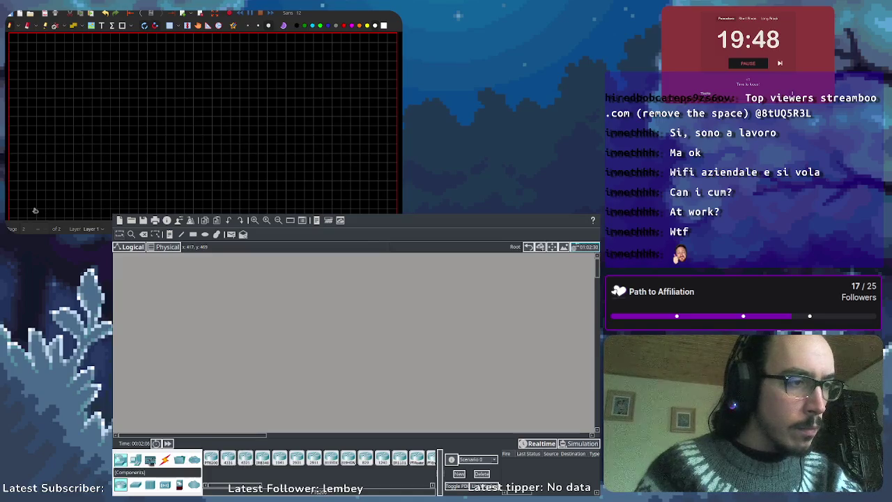
# Place a 3560-24PS and a 3650-24PS multilayer switch in the workspace.
pyautogui.click(150, 460)
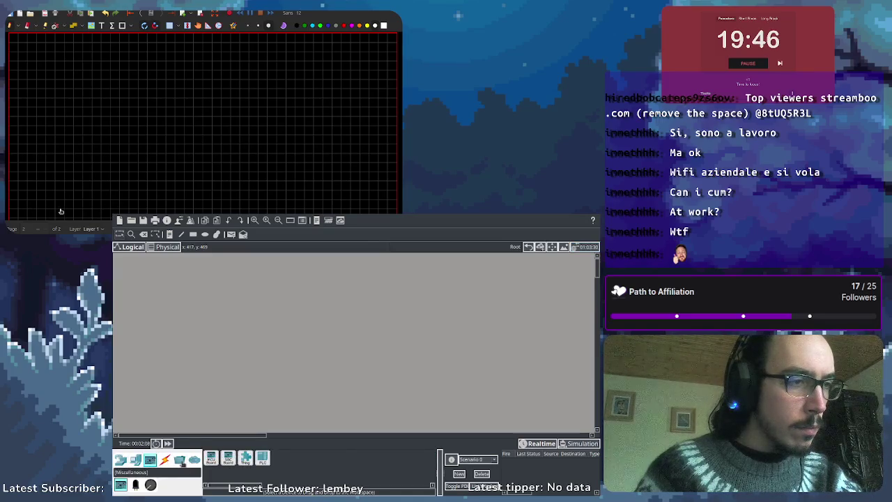
pyautogui.click(182, 463)
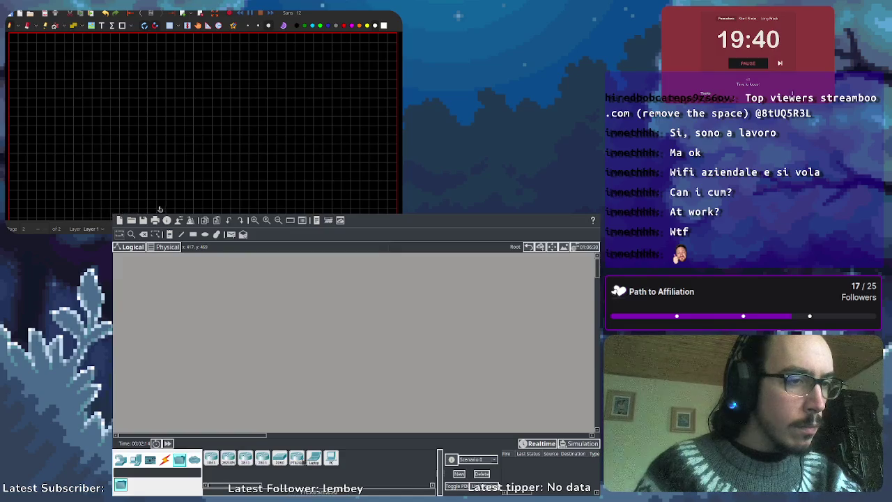
pyautogui.click(120, 458)
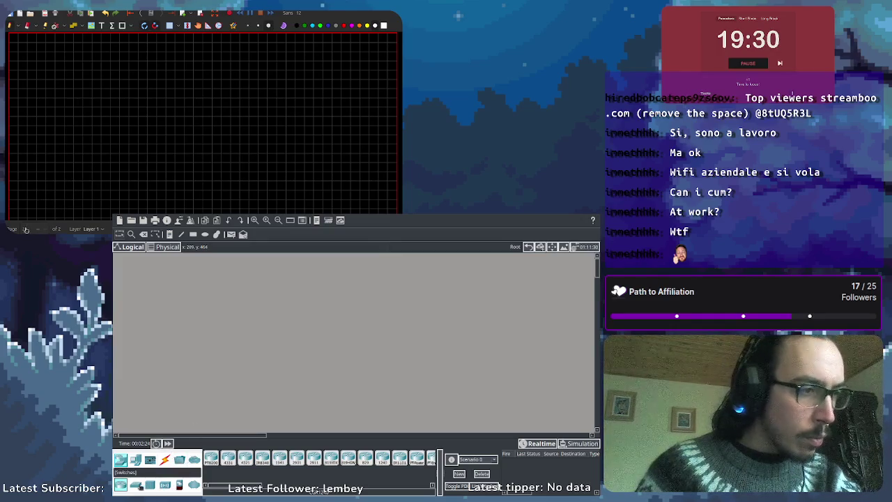
pyautogui.click(136, 485)
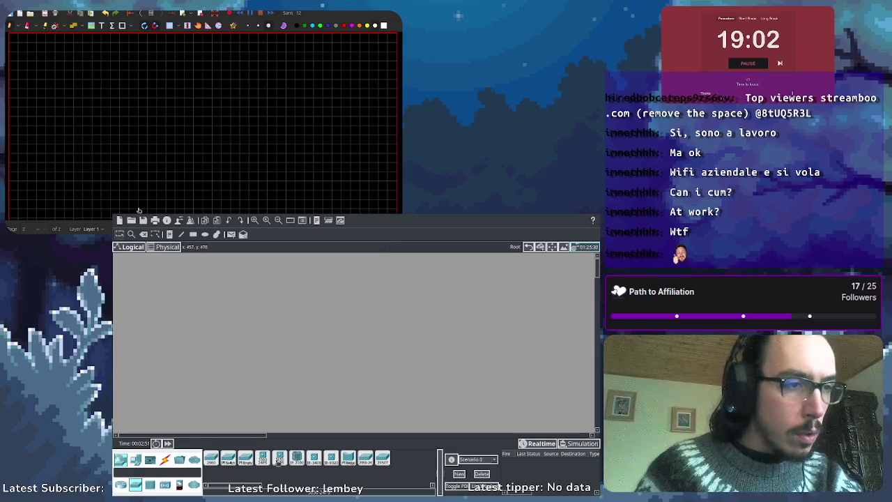
pyautogui.click(262, 457)
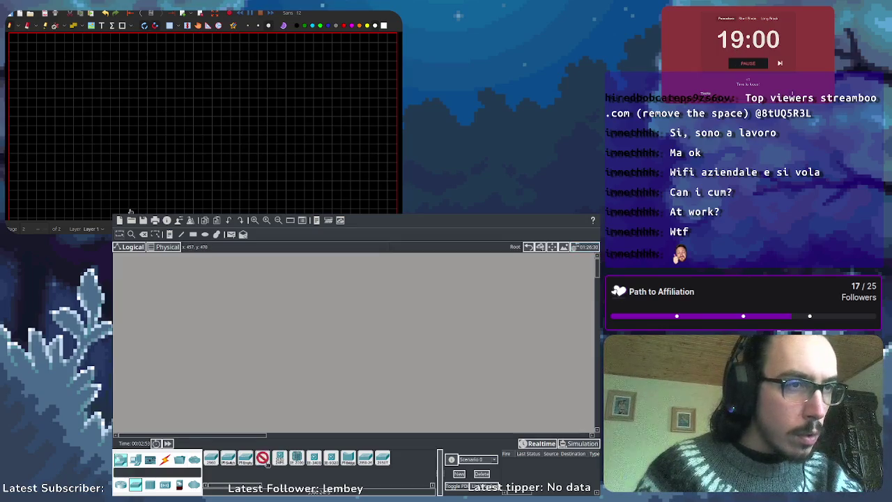
pyautogui.click(334, 341)
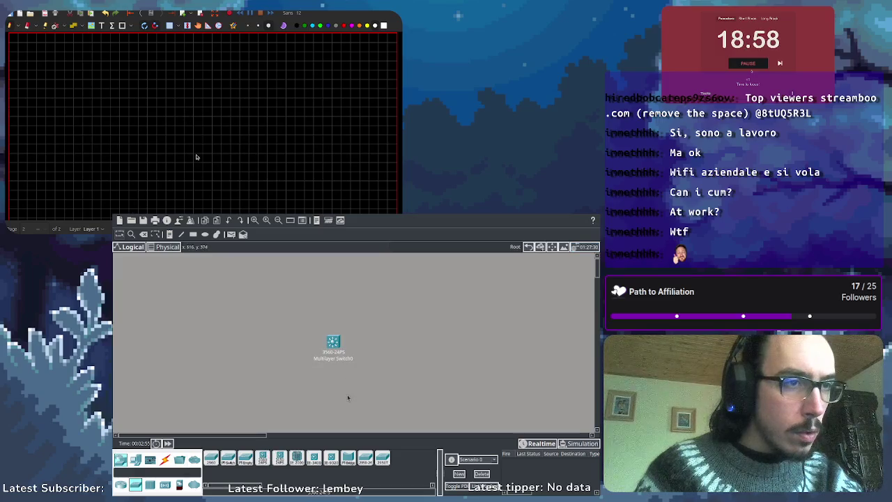
pyautogui.click(279, 458)
pyautogui.click(335, 372)
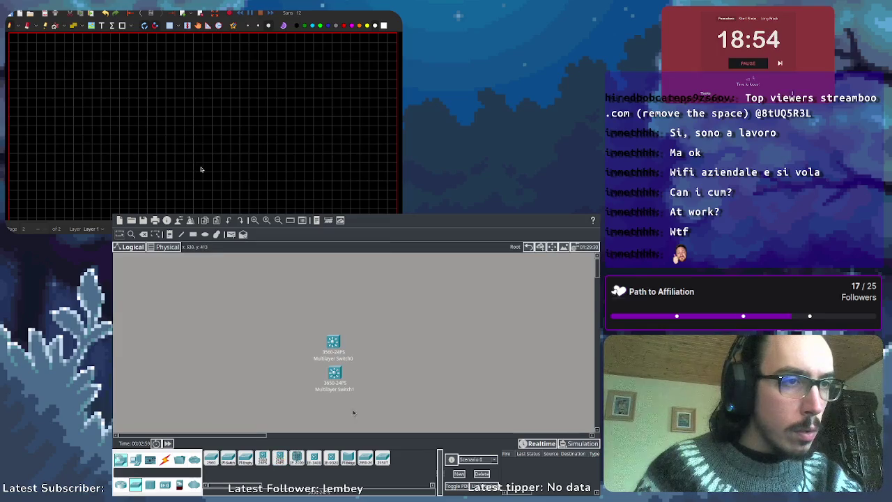
# Delete Multilayer Switch0 and move Multilayer Switch1 toward the canvas centre.
pyautogui.click(335, 343)
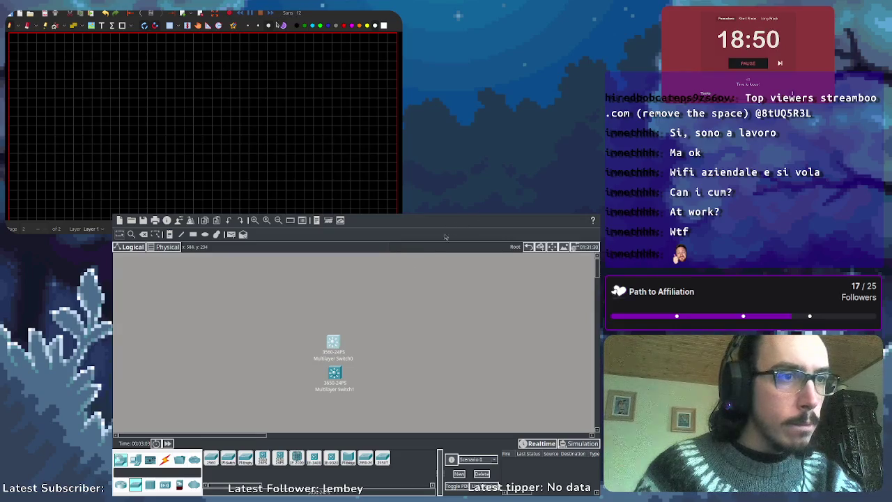
pyautogui.moveTo(332, 345); pyautogui.dragTo(326, 329)
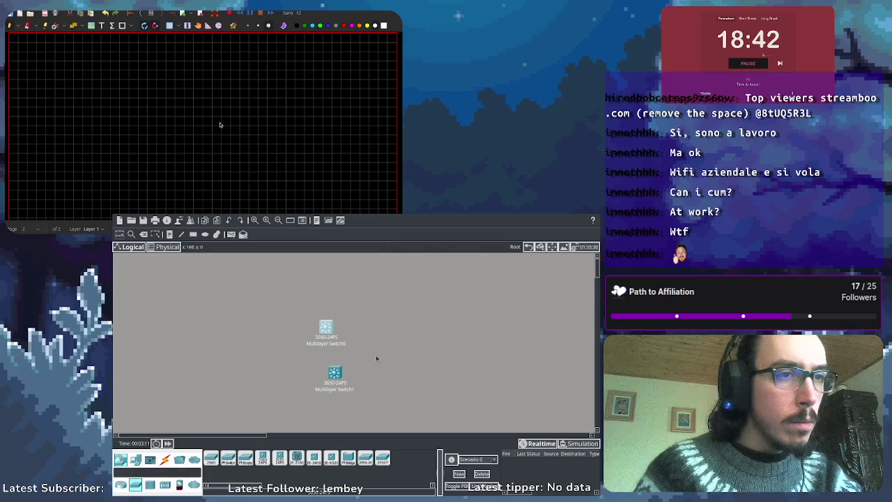
pyautogui.press('Delete')
pyautogui.press('Escape')
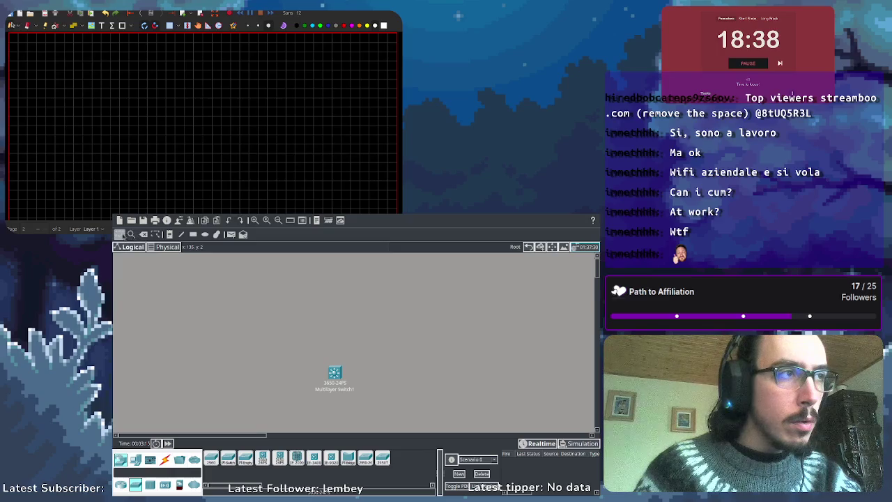
pyautogui.moveTo(337, 379); pyautogui.dragTo(346, 344)
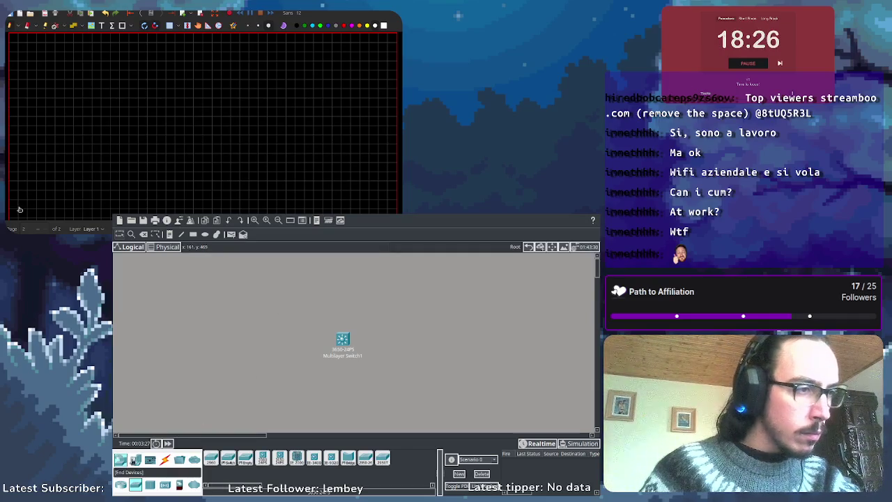
pyautogui.click(134, 461)
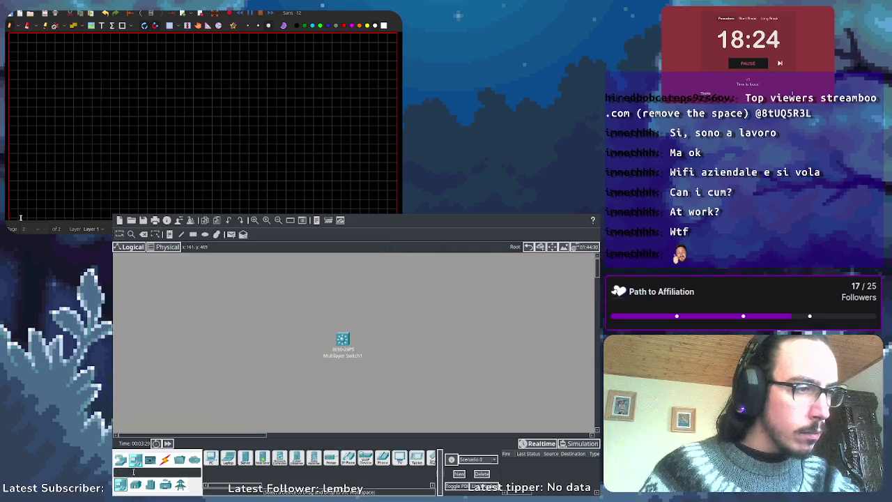
# Place two laptops, one left and one right of the multilayer switch.
pyautogui.click(228, 459)
pyautogui.click(270, 341)
pyautogui.click(230, 458)
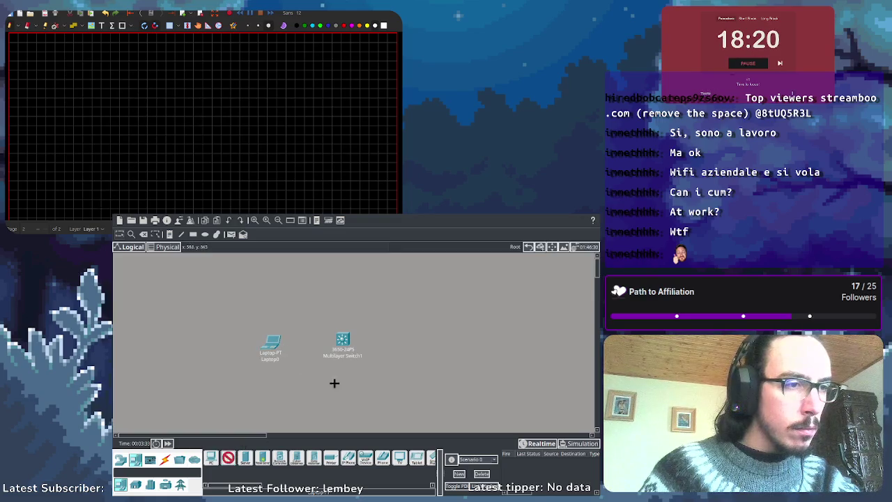
pyautogui.click(402, 342)
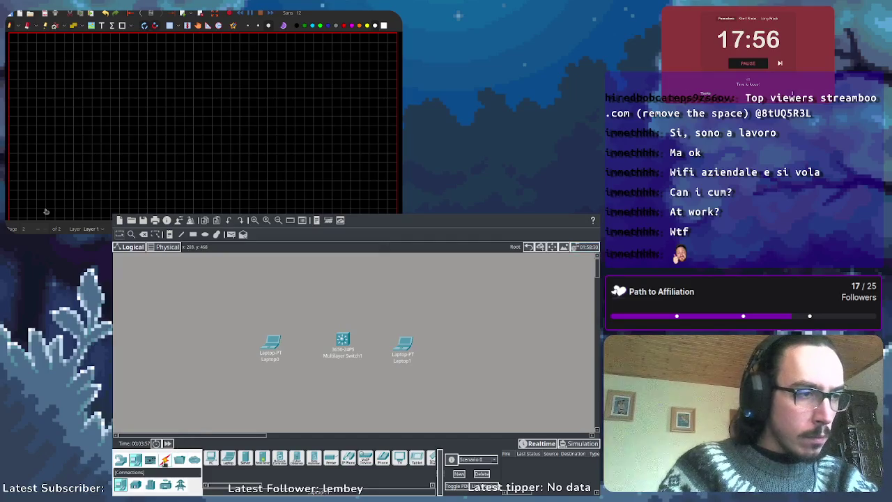
# Connect Laptop0 to Multilayer Switch1 with a copper straight-through cable.
pyautogui.click(165, 461)
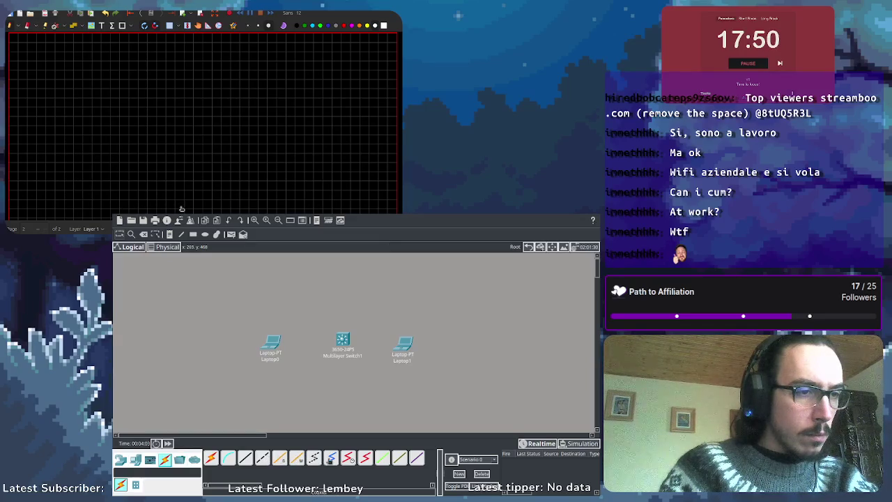
pyautogui.click(250, 461)
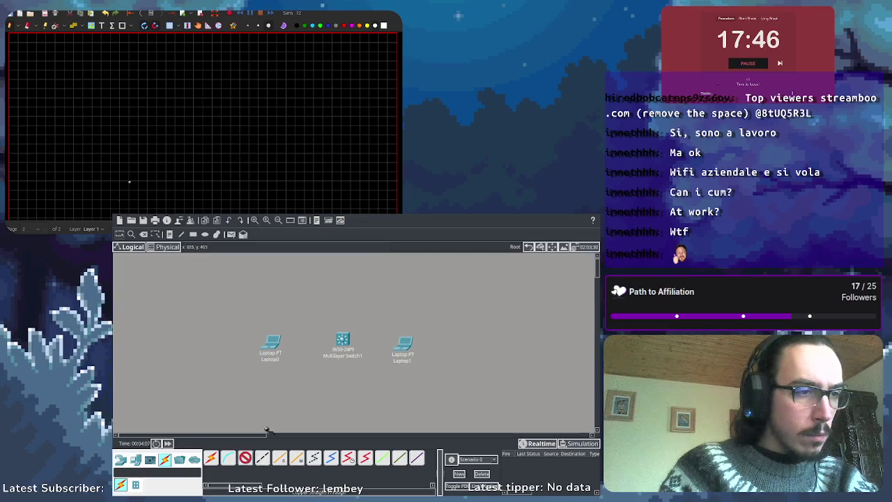
pyautogui.click(271, 342)
pyautogui.click(342, 341)
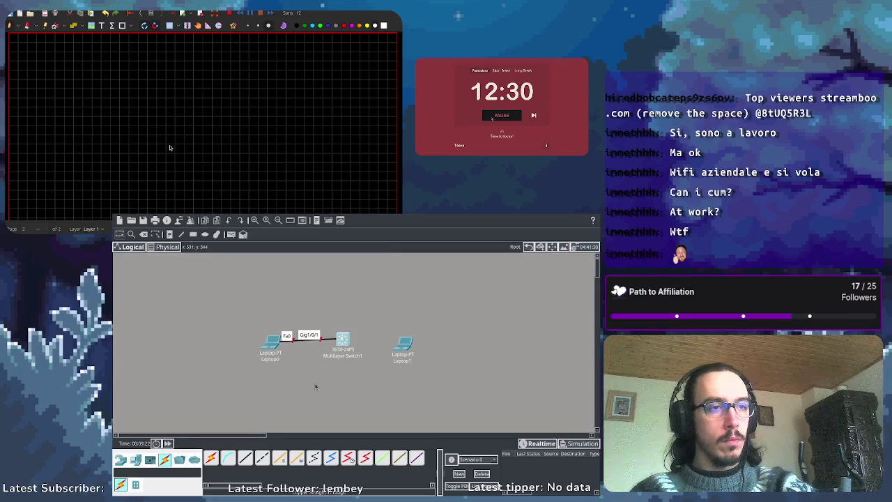
# Select the copper straight-through cable for the second link.
pyautogui.click(246, 457)
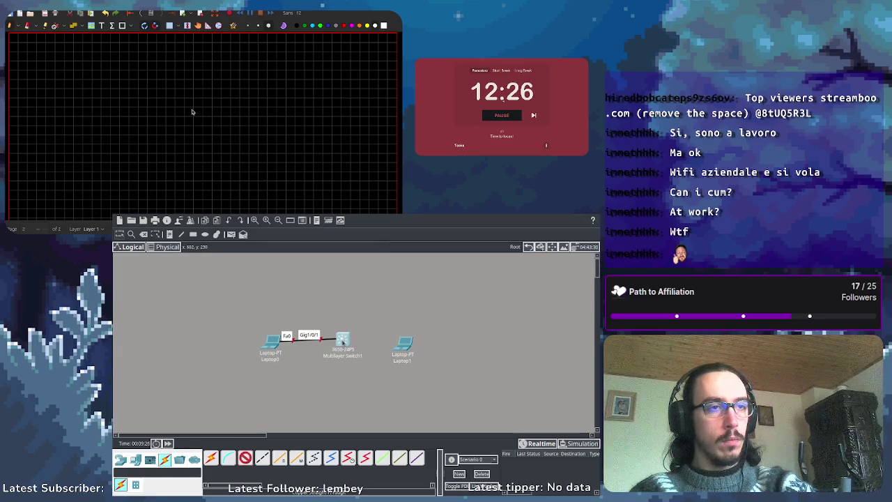
# Cable Multilayer Switch1 Gig1/0/2 to Laptop1 Fa0 and space both laptops evenly around the switch.
pyautogui.click(405, 343)
pyautogui.click(401, 285)
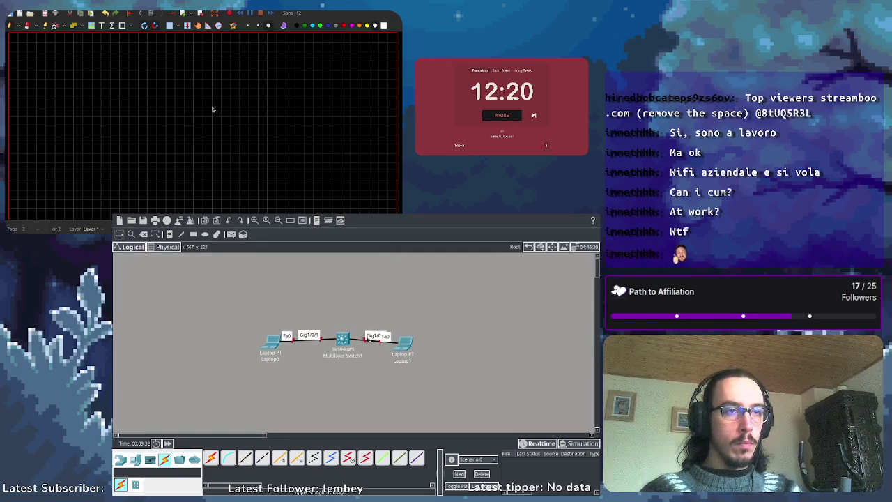
pyautogui.moveTo(404, 346)
pyautogui.mouseDown()
pyautogui.moveTo(435, 345)
pyautogui.moveTo(424, 345)
pyautogui.mouseUp()
pyautogui.moveTo(269, 344); pyautogui.dragTo(261, 344)
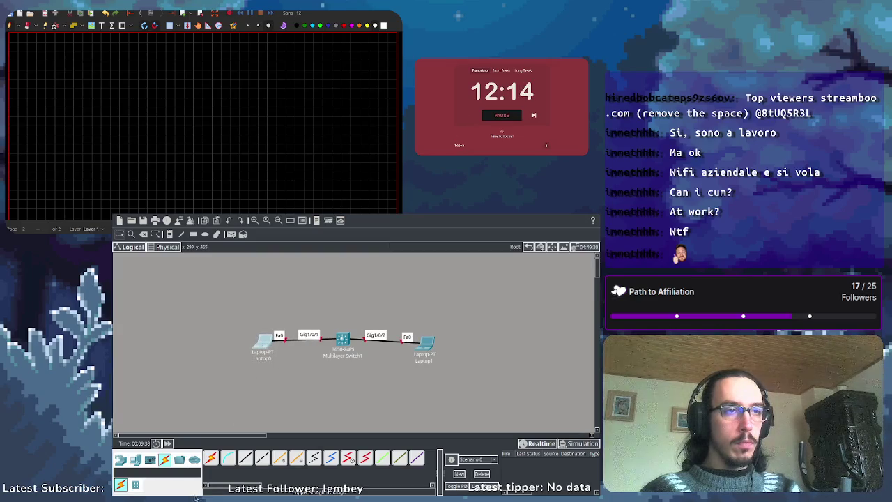